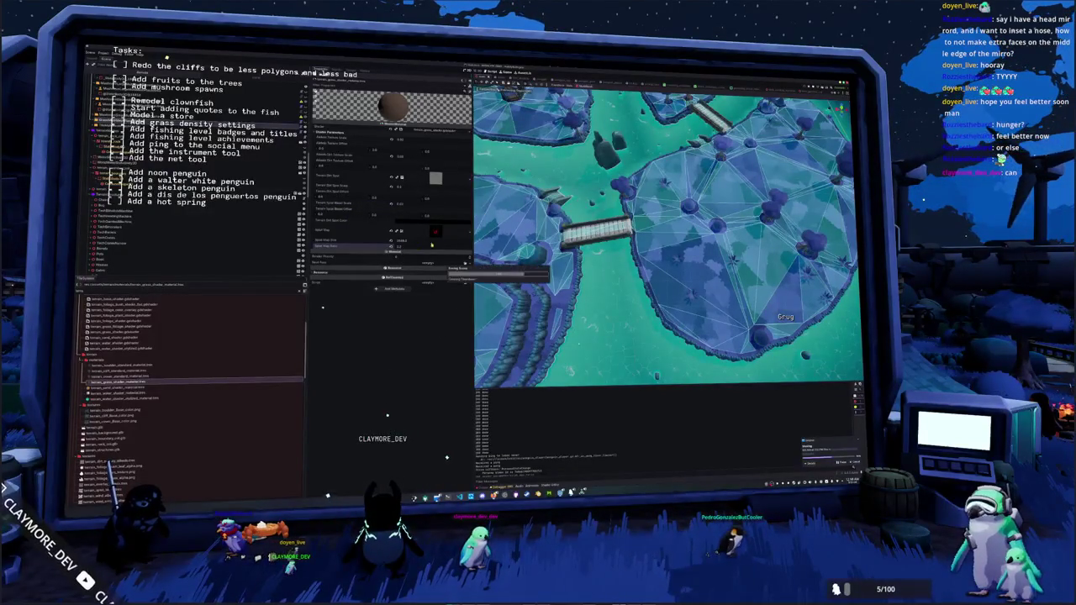
Open the village island scene, expand the terrain material's Splat Map, and run the game with F5.
{"action": "double_click", "coordinate": [270, 483]}
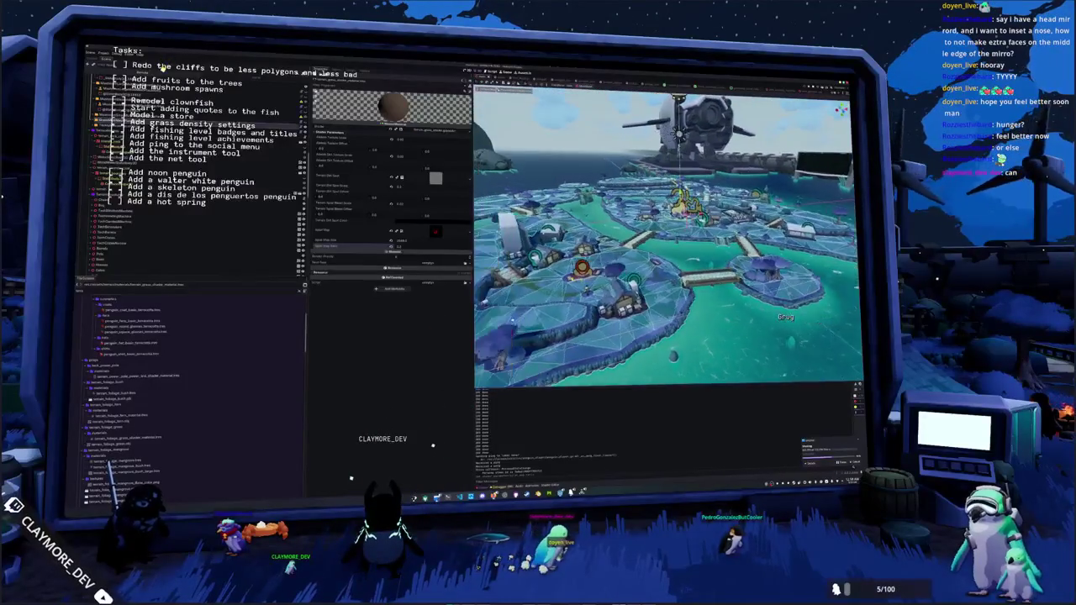
{"action": "left_click", "coordinate": [437, 232]}
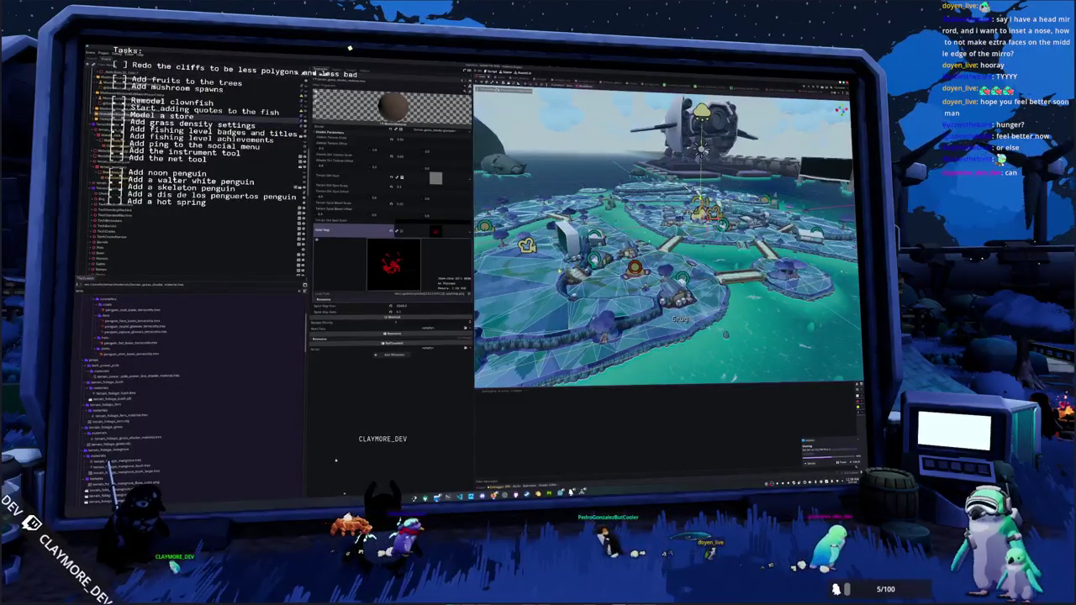
{"action": "key", "text": "F5"}
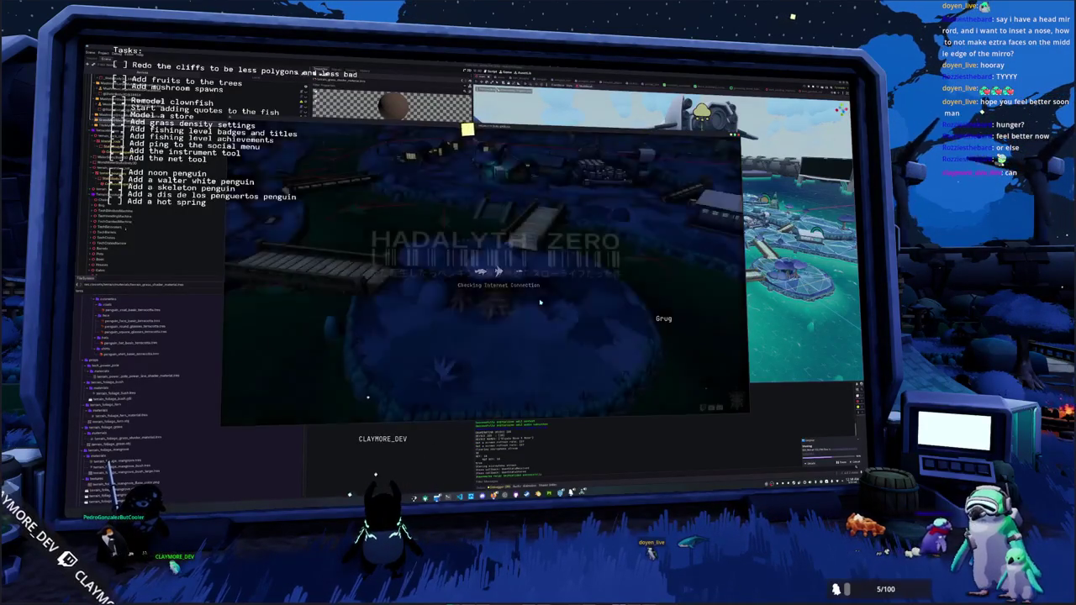
Start the game from the title screen, play briefly, then return to the Godot editor.
{"action": "left_click", "coordinate": [560, 294]}
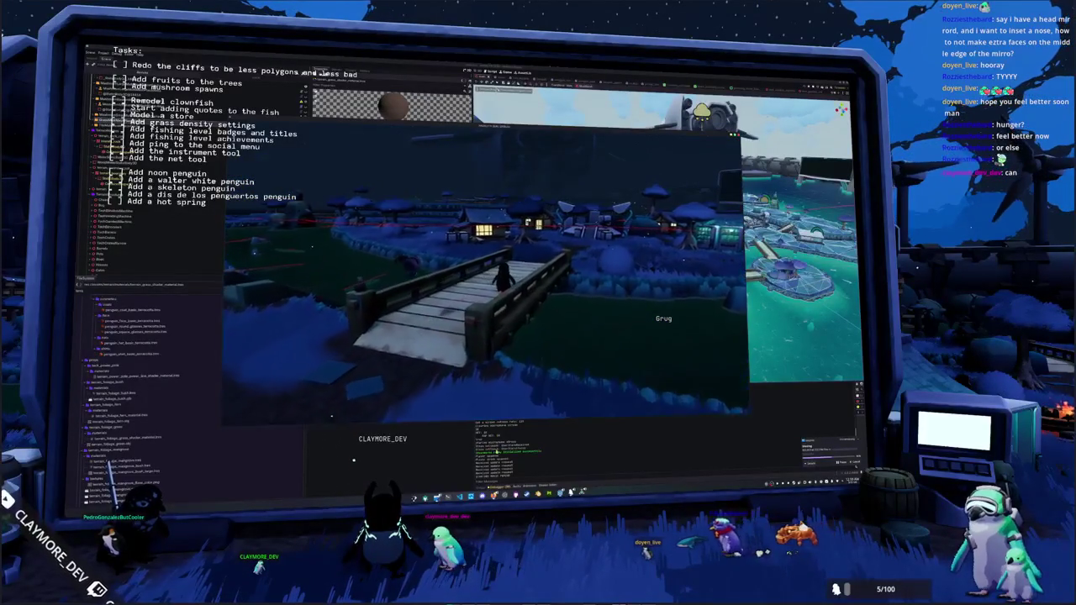
{"action": "key", "text": "F8"}
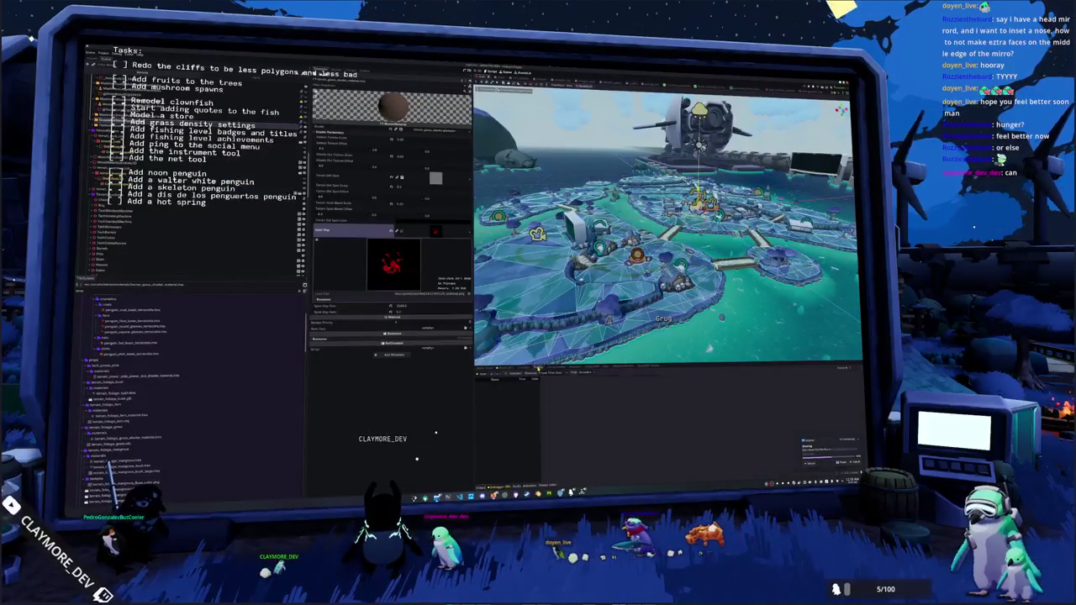
{"action": "key", "text": "alt+Tab"}
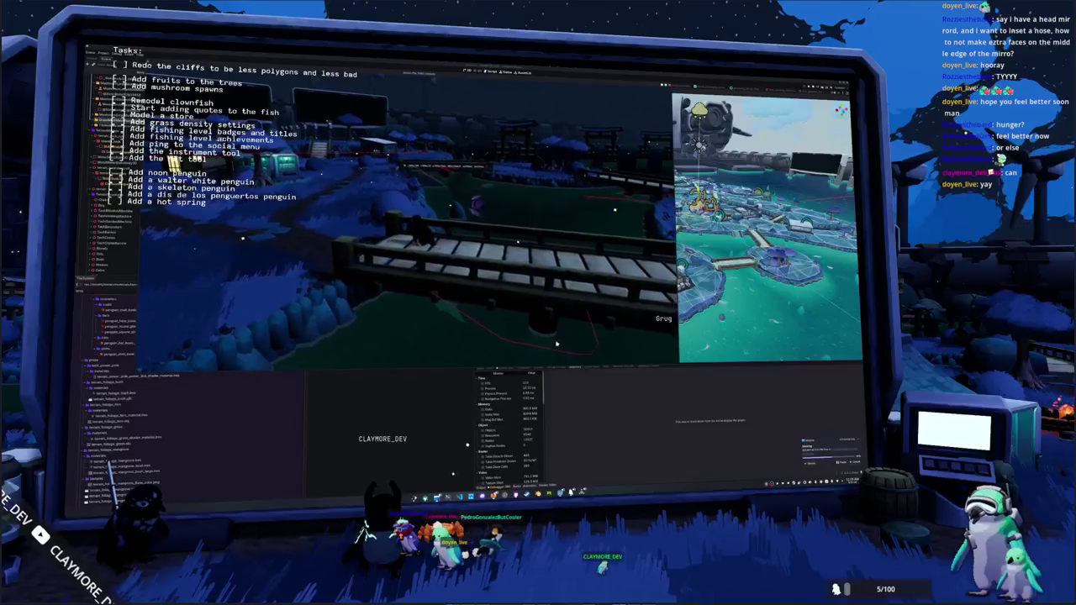
{"action": "key", "text": "F8"}
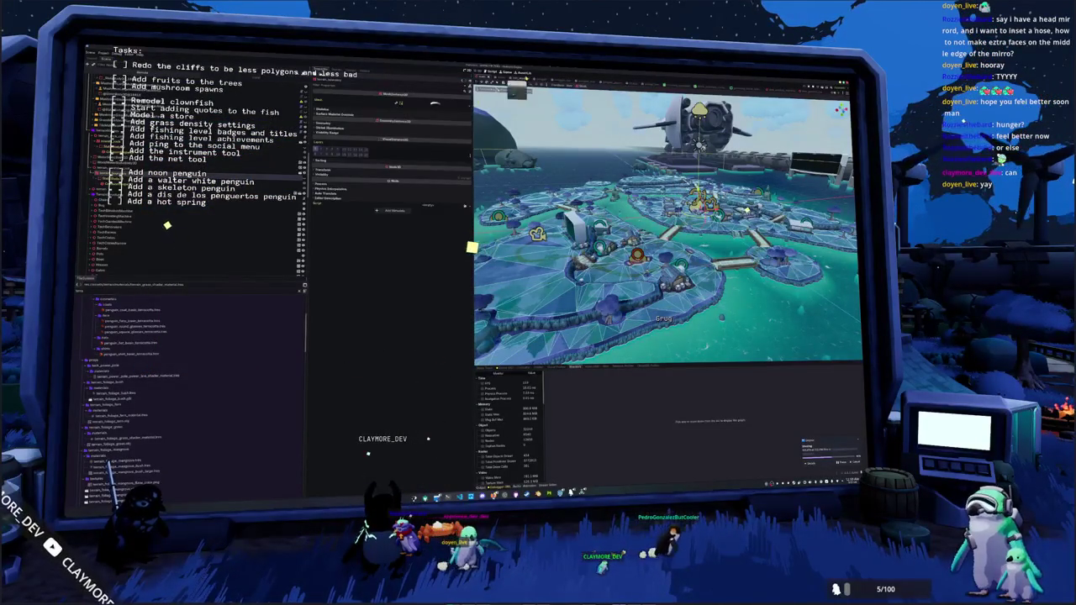
In the character scene, collapse the NavigationAgent3D node's Debug section.
{"action": "key", "text": "ctrl+Tab"}
{"action": "left_click", "coordinate": [109, 91]}
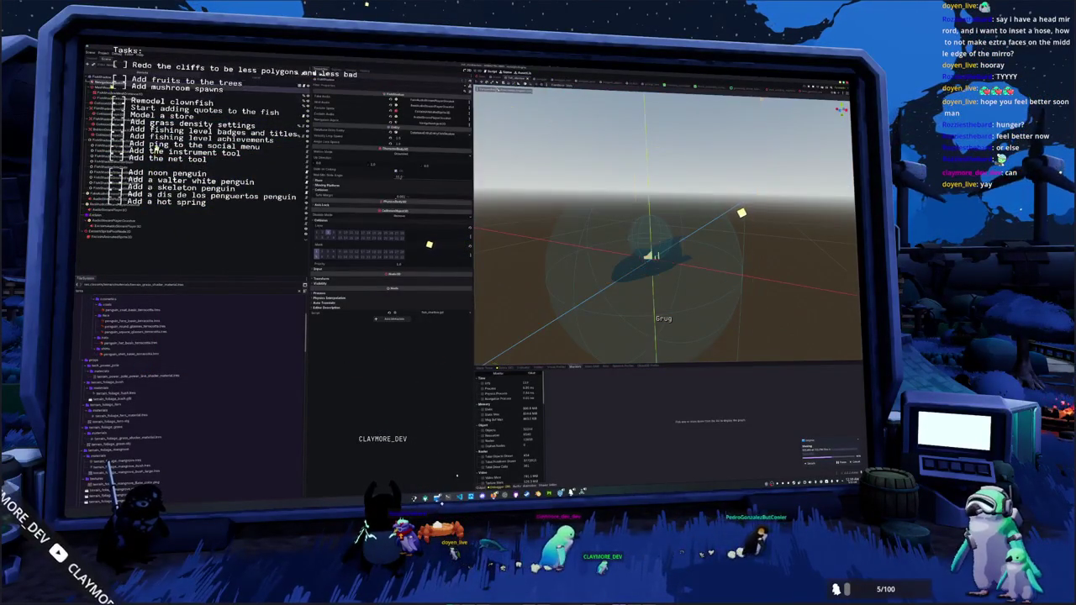
{"action": "left_click", "coordinate": [370, 213]}
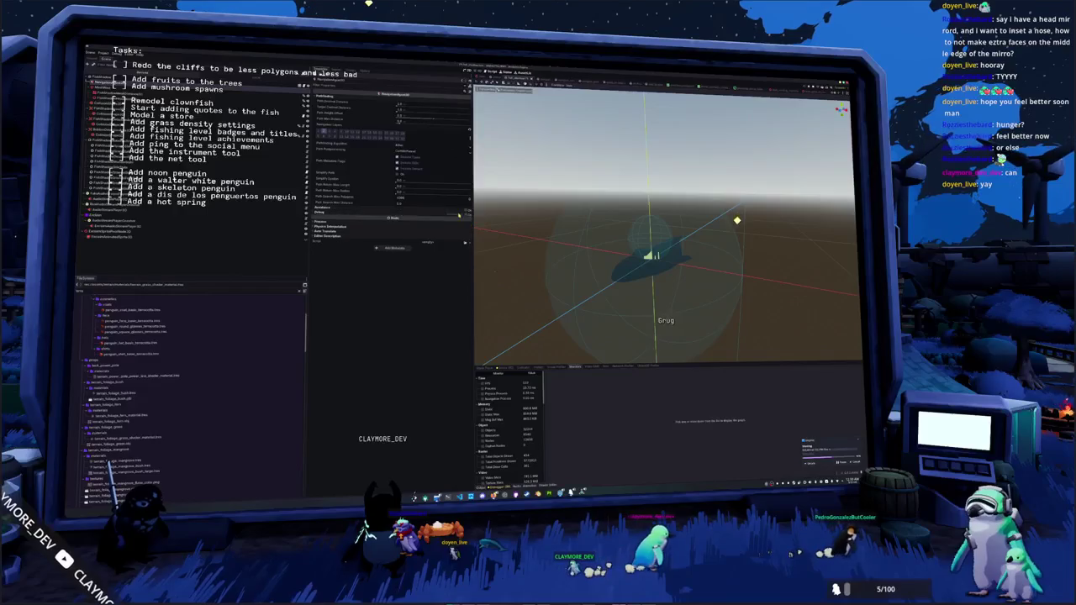
Hide and restore the bottom debugger panel, then relaunch the game with F5.
{"action": "key", "text": "ctrl+j"}
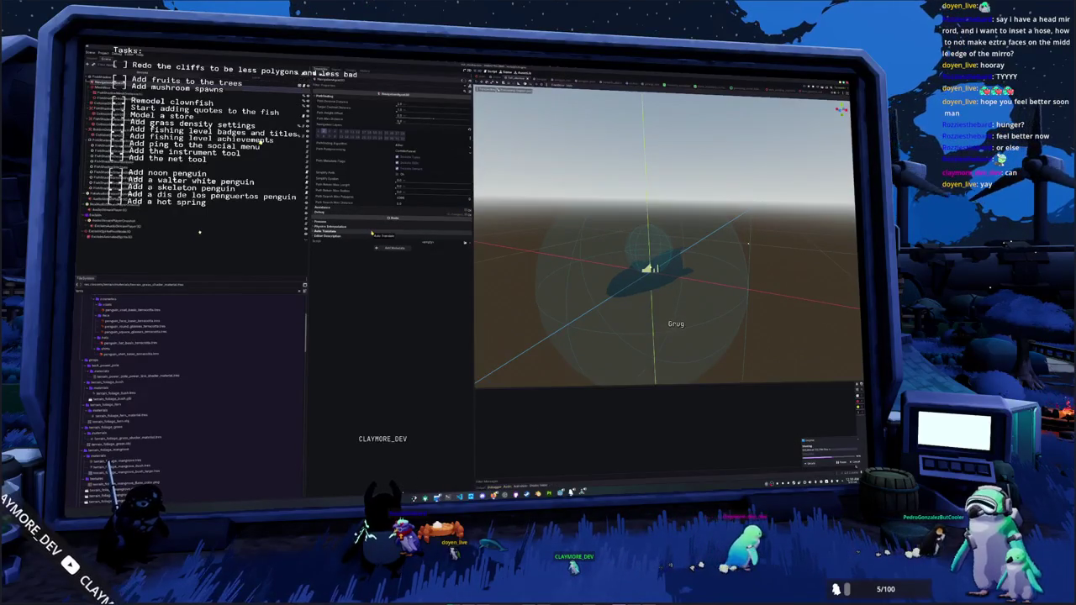
{"action": "key", "text": "ctrl+j"}
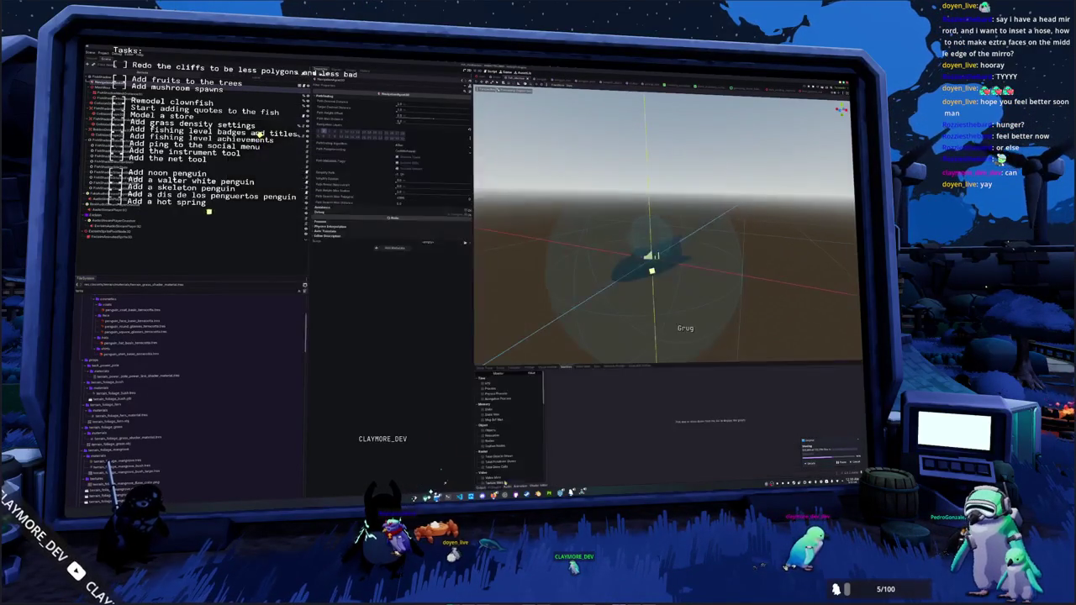
{"action": "key", "text": "F5"}
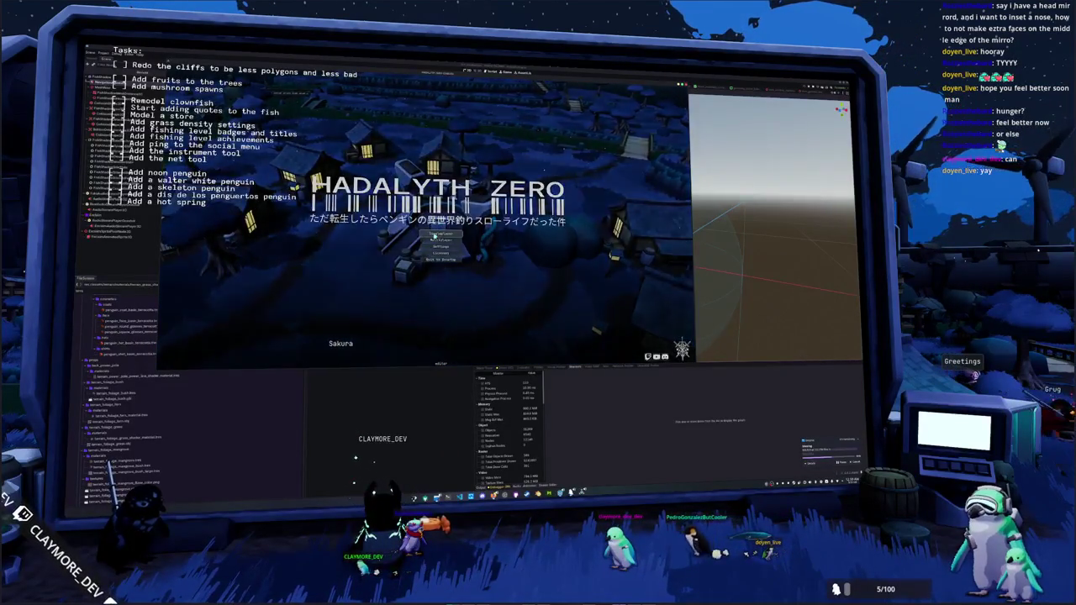
Start the game from the title menu, playtest the village level, then return to the editor.
{"action": "left_click", "coordinate": [434, 234]}
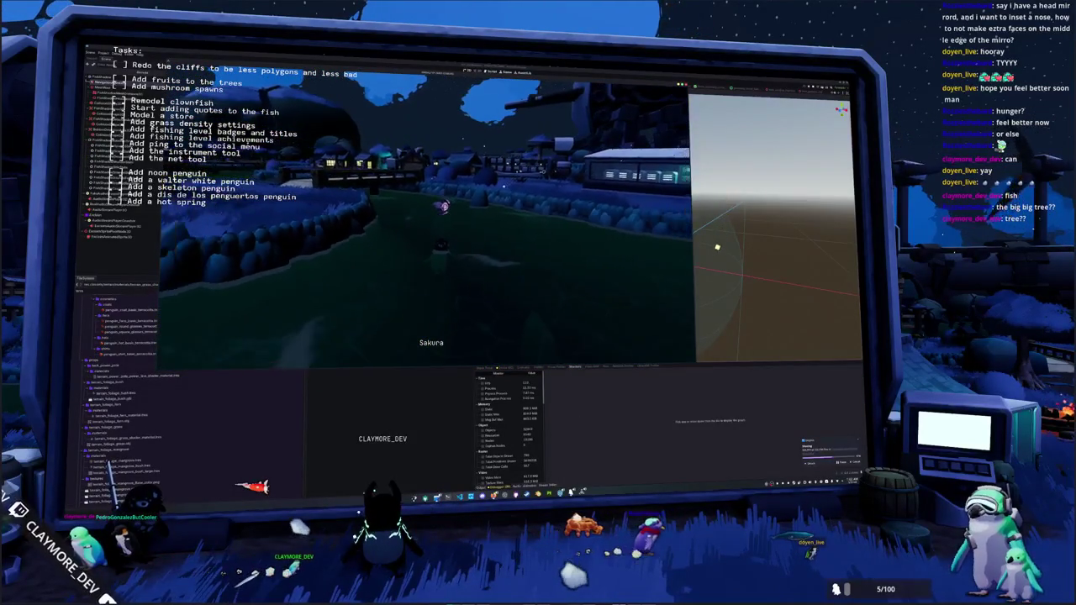
{"action": "key", "text": "ctrl+p"}
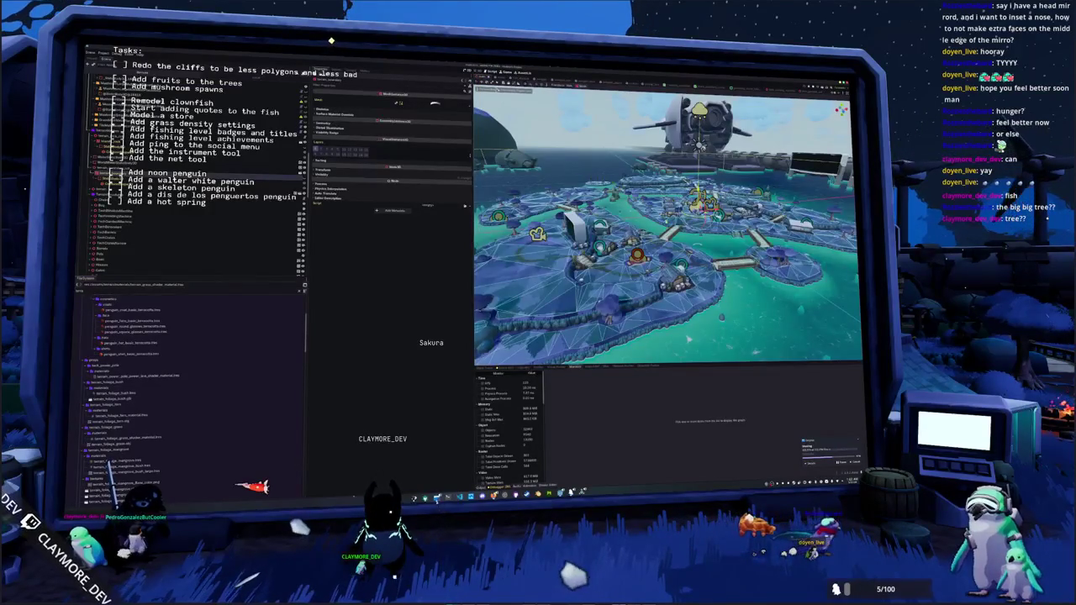
{"action": "key", "text": "w"}
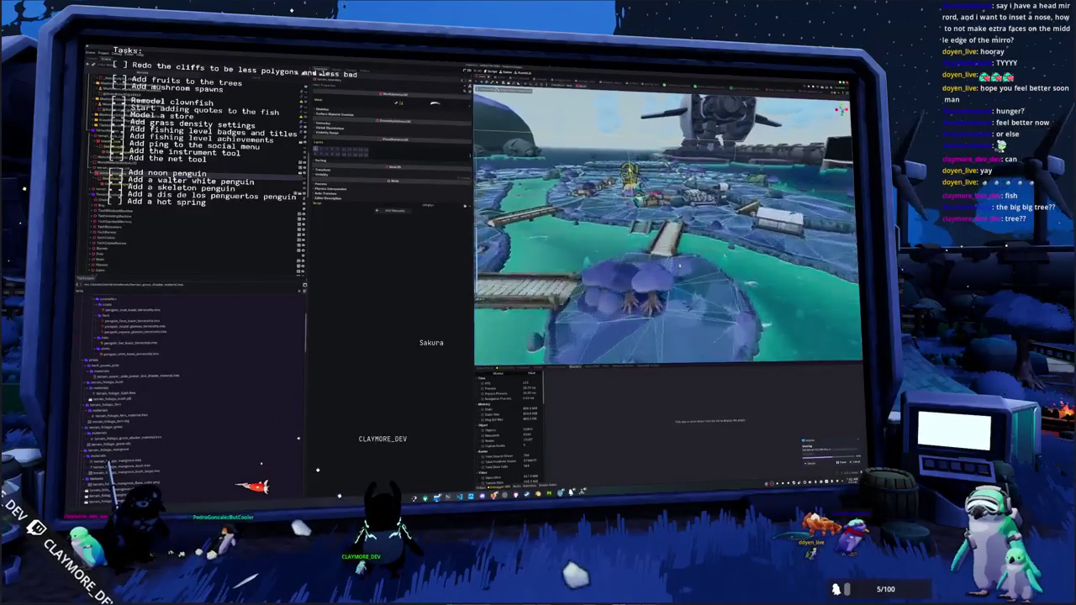
{"action": "key", "text": "s"}
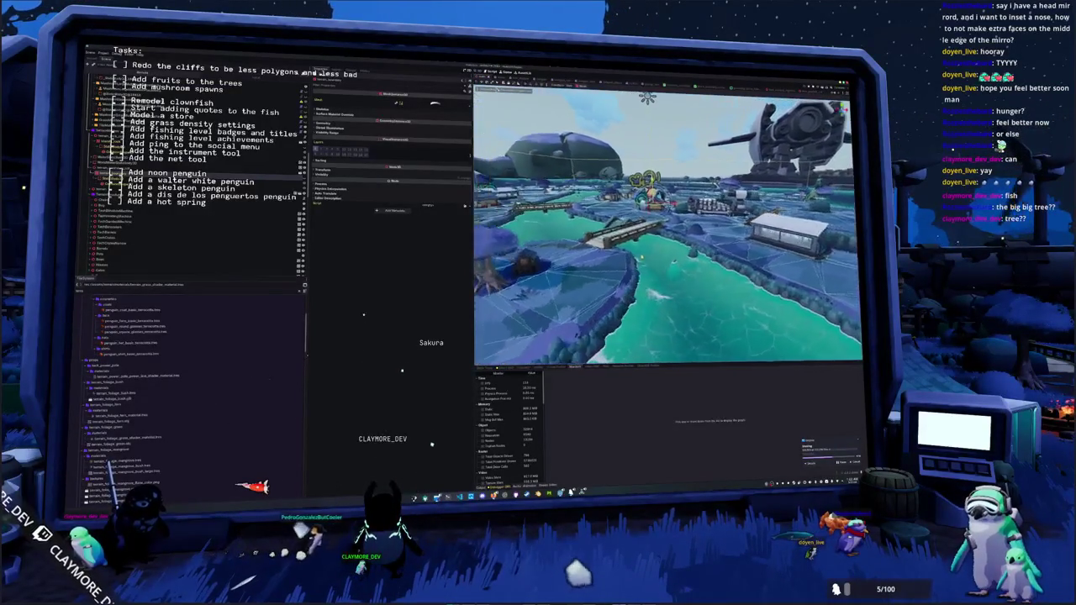
{"action": "key", "text": "s"}
{"action": "key", "text": "f"}
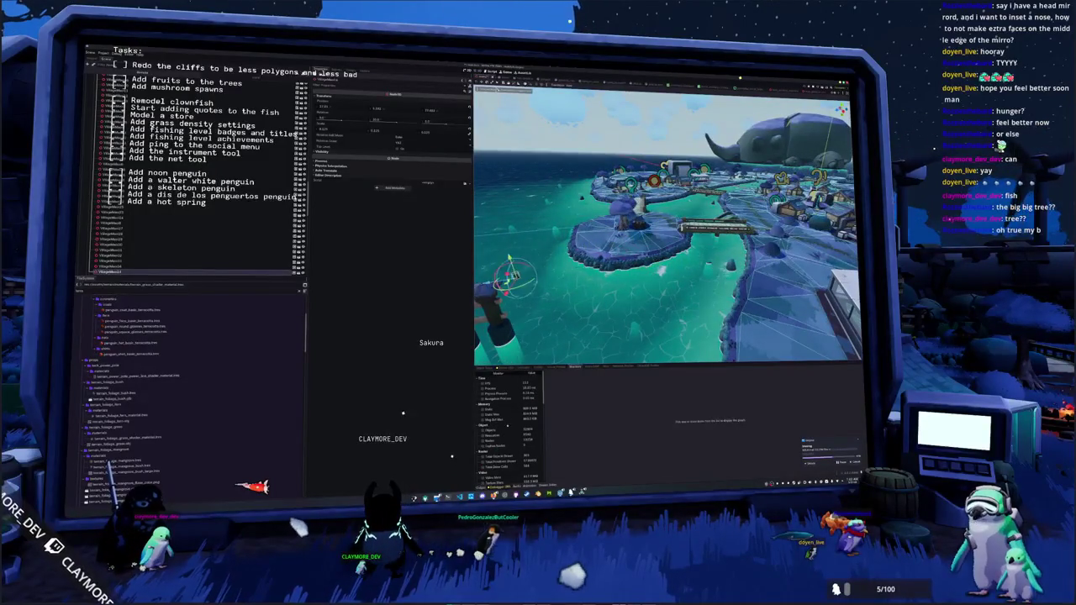
{"action": "key", "text": "s"}
{"action": "key", "text": "s"}
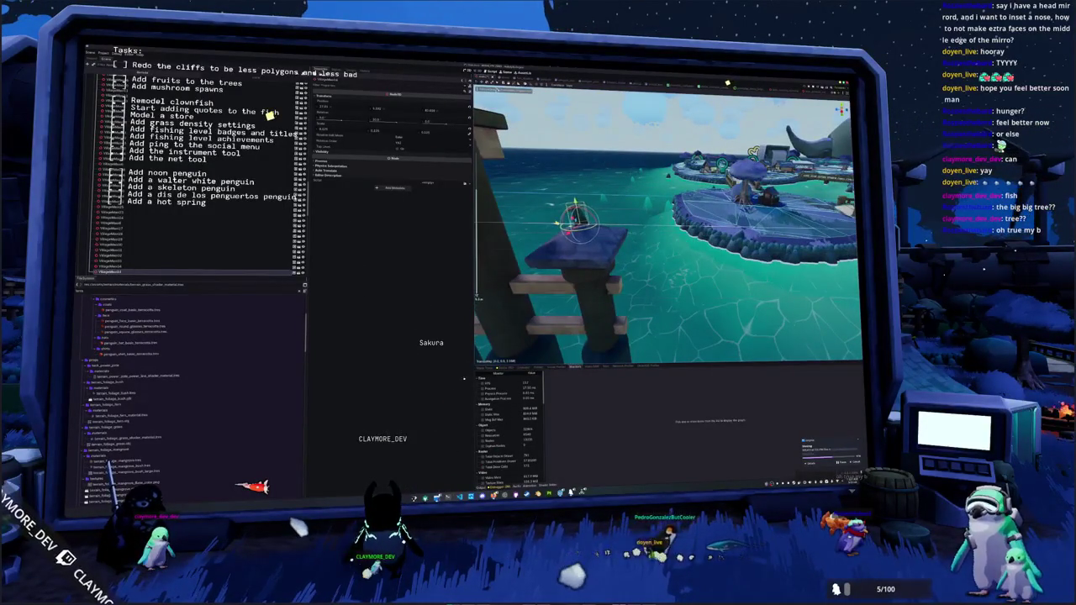
{"action": "left_click_drag", "start_coordinate": [594, 236], "coordinate": [595, 256]}
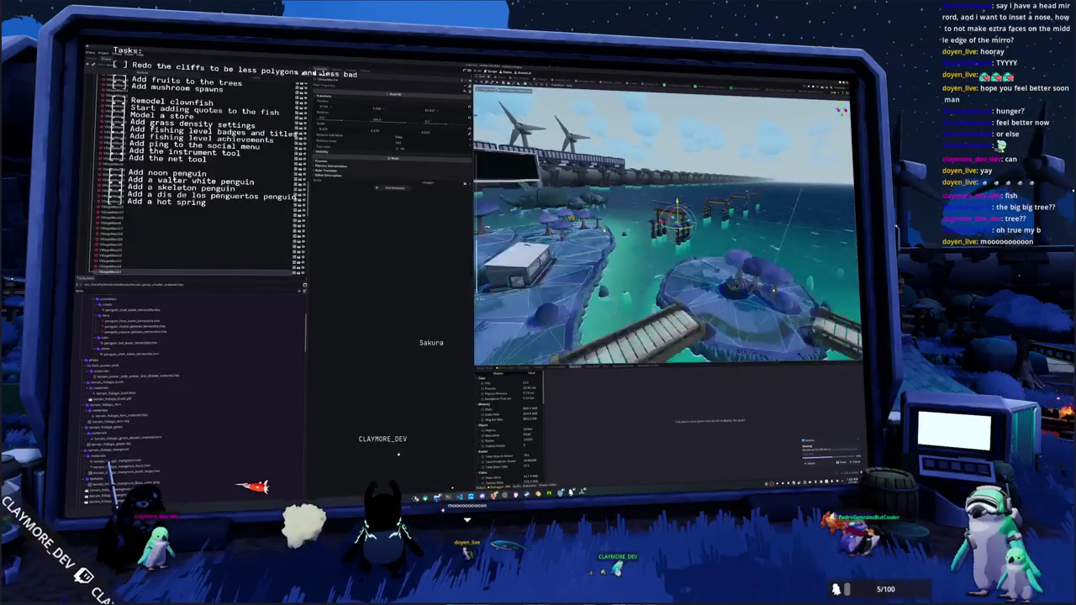
{"action": "key", "text": "s"}
{"action": "key", "text": "s"}
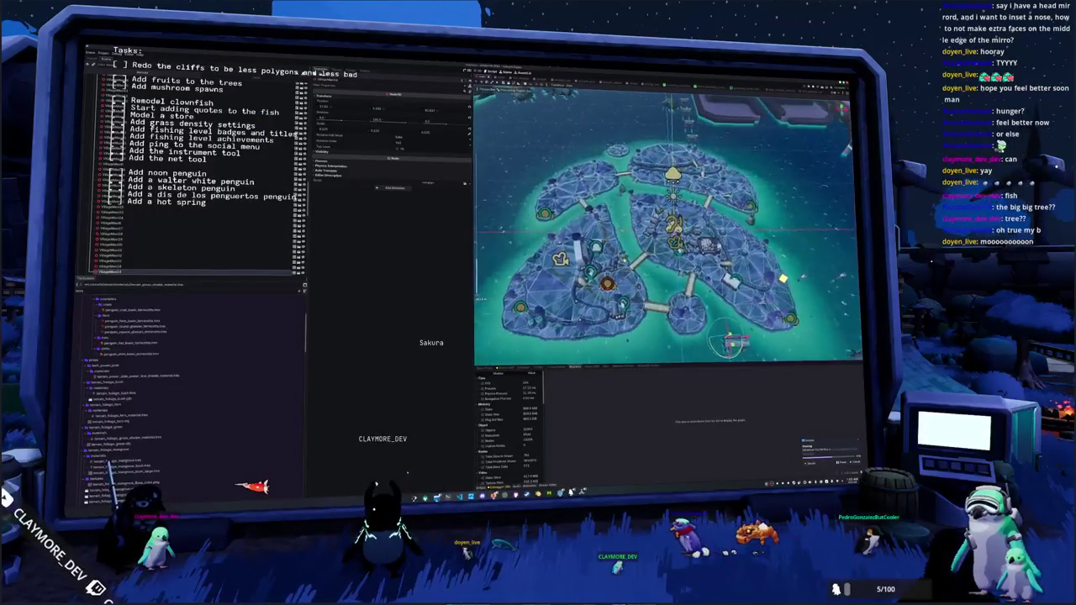
{"action": "key", "text": "w"}
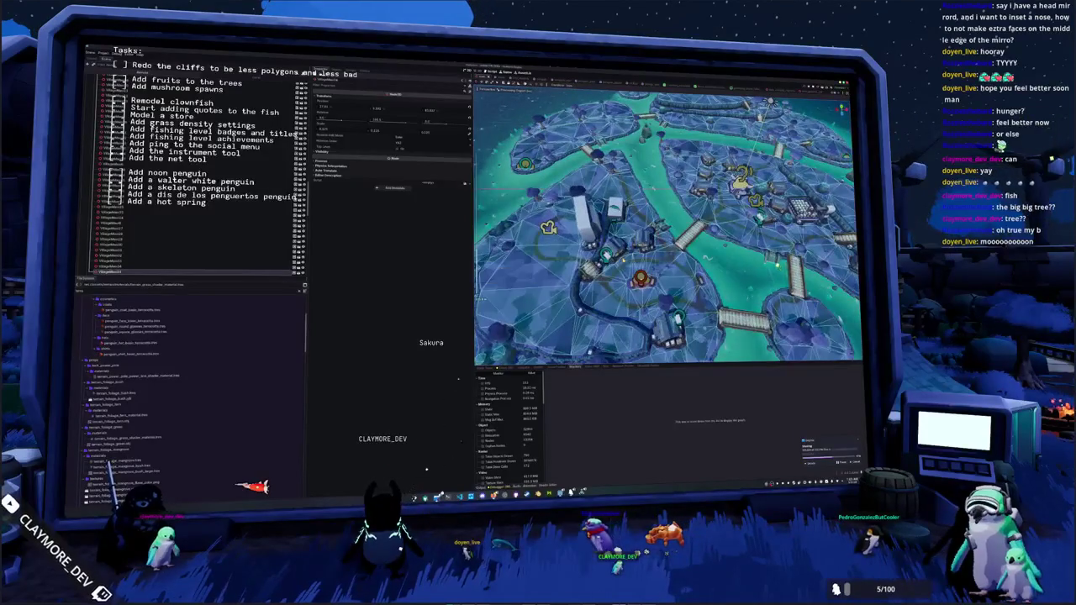
{"action": "key", "text": "w"}
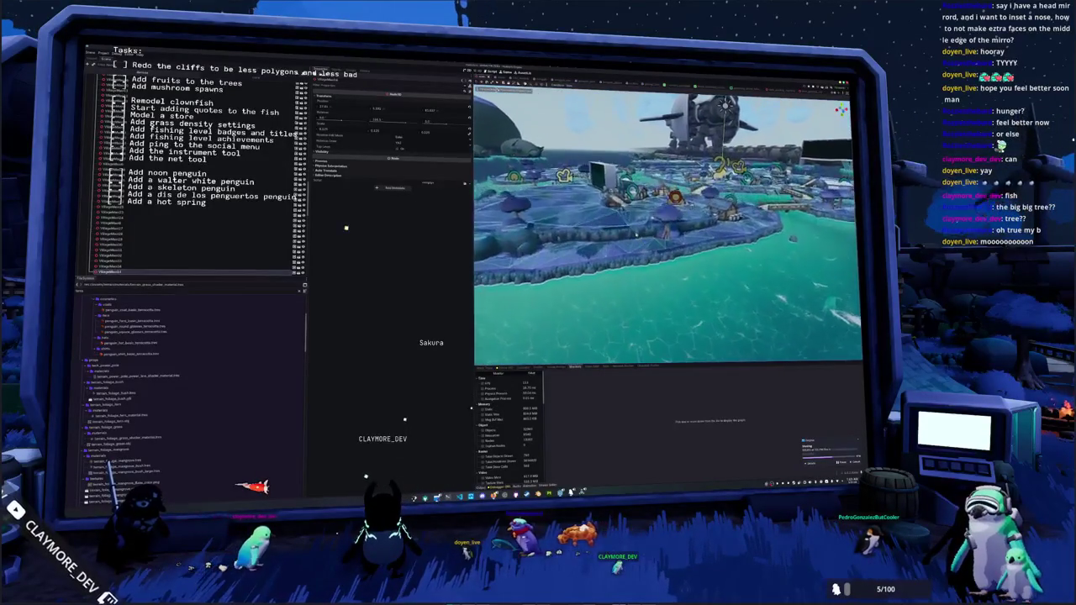
{"action": "key", "text": "s"}
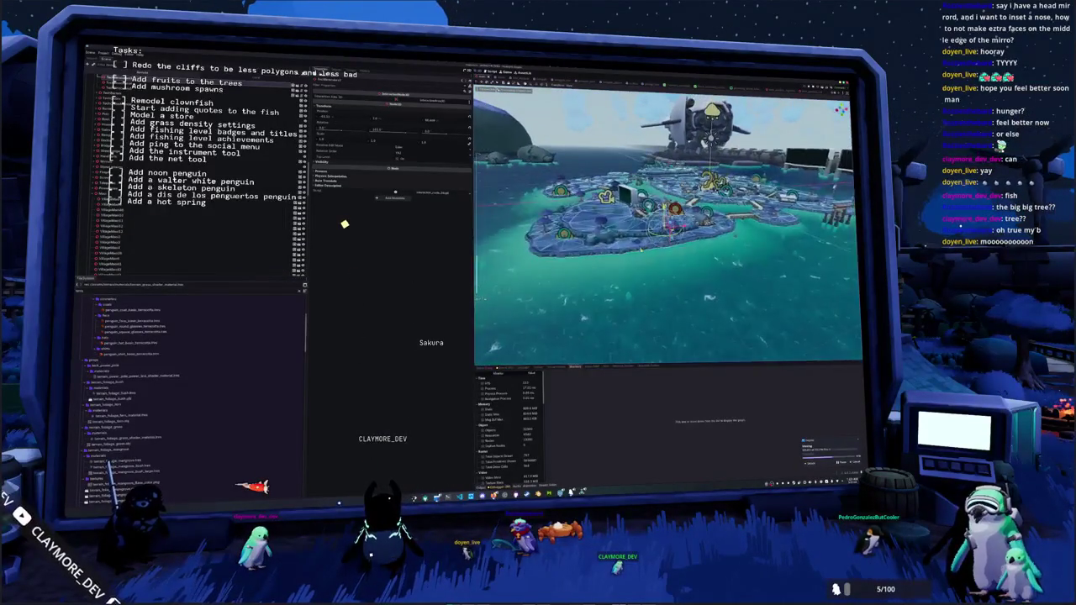
{"action": "key", "text": "e"}
Circle the view around the island in the running game.
{"action": "key", "text": "a"}
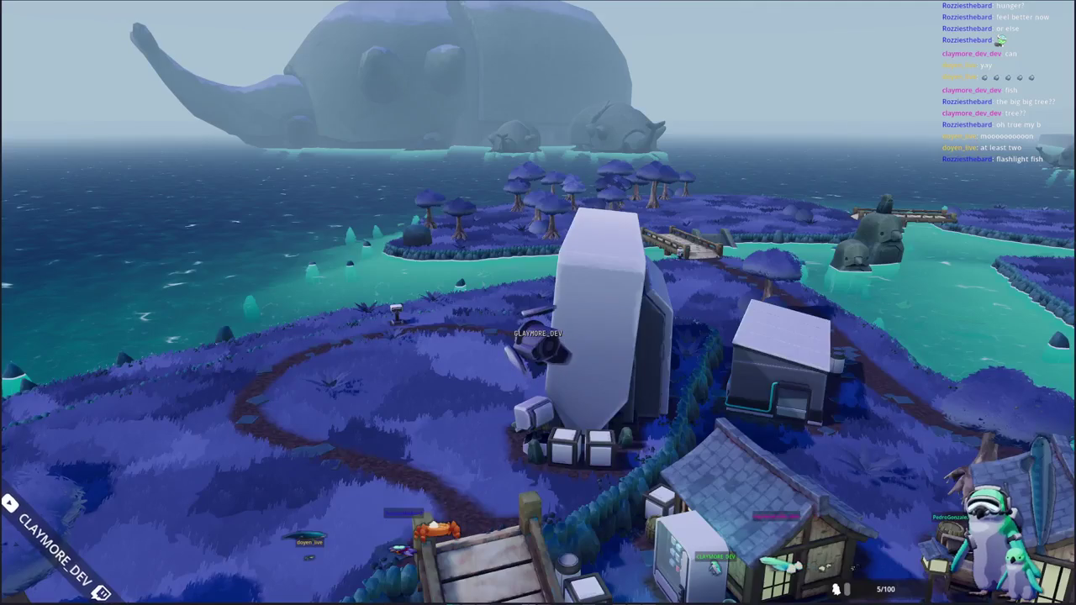
Walk the character left around the monolith and zoom the camera in on its screen.
{"action": "key", "text": "a"}
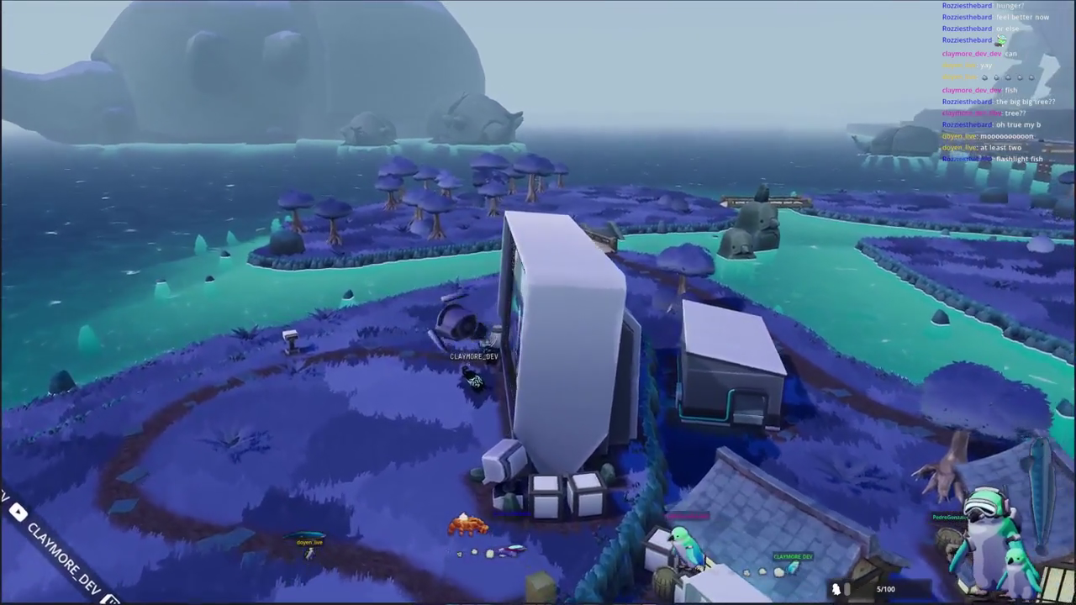
{"action": "key", "text": "a"}
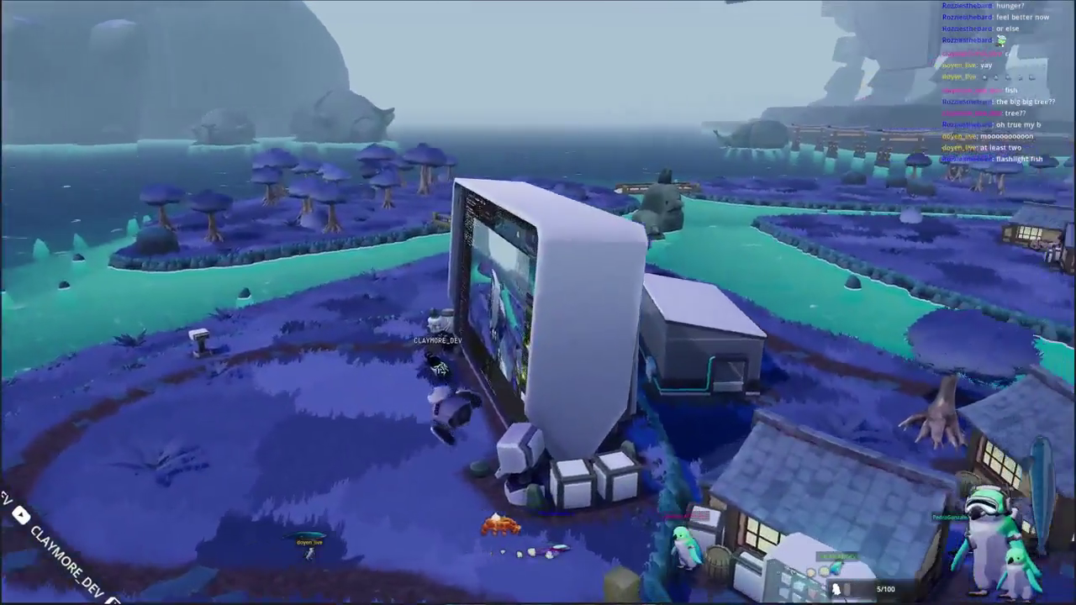
{"action": "key", "text": "a"}
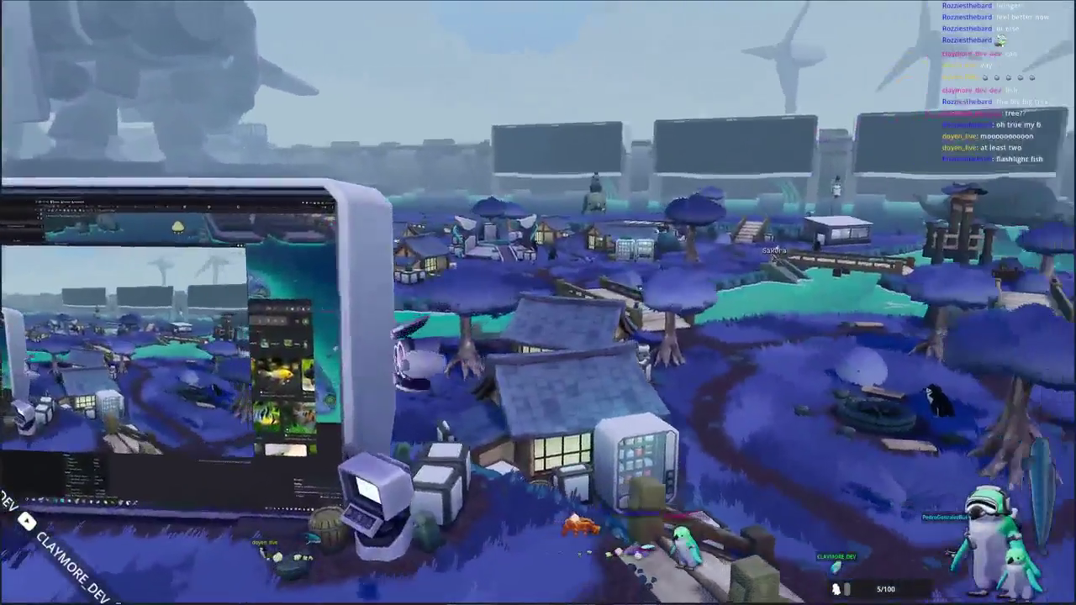
{"action": "key", "text": "a"}
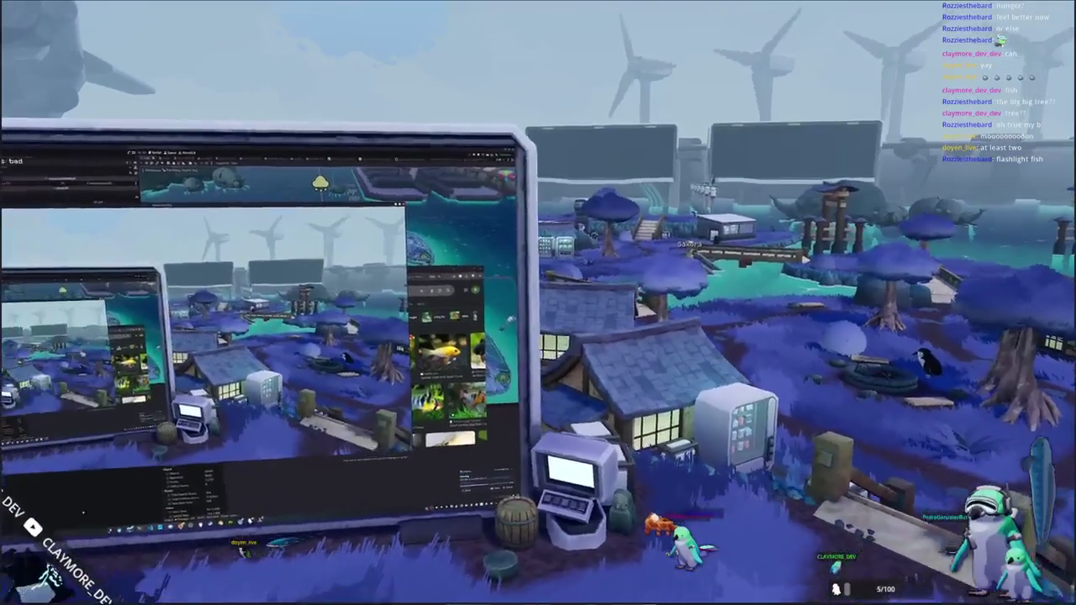
{"action": "scroll", "coordinate": [538, 302], "scroll_direction": "up", "scroll_amount": 3}
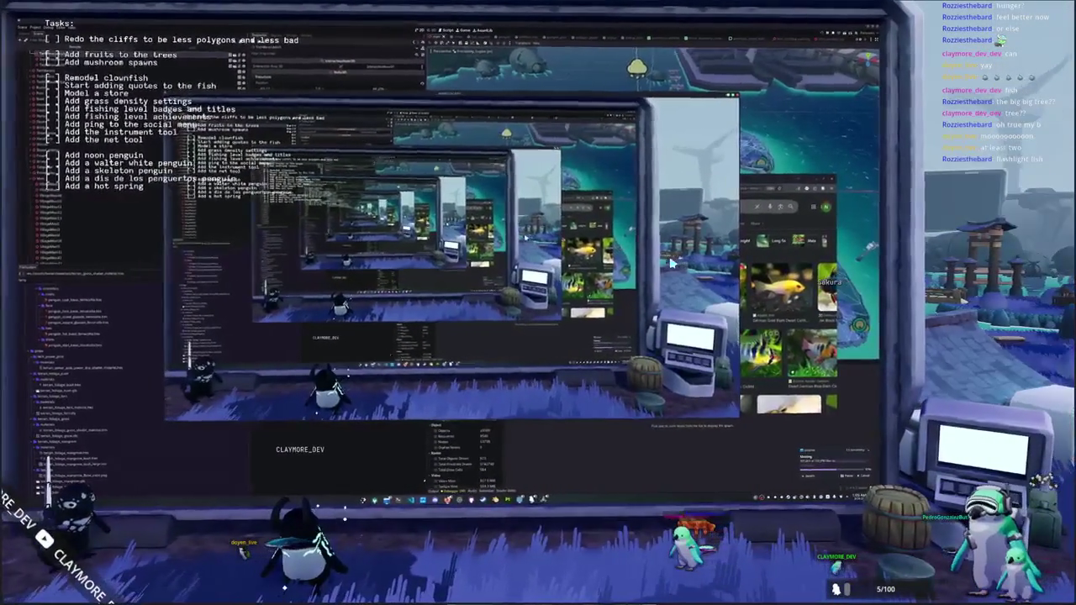
Open the in-game chat log and type 'gruww'.
{"action": "key", "text": "Return"}
{"action": "type", "text": "gru"}
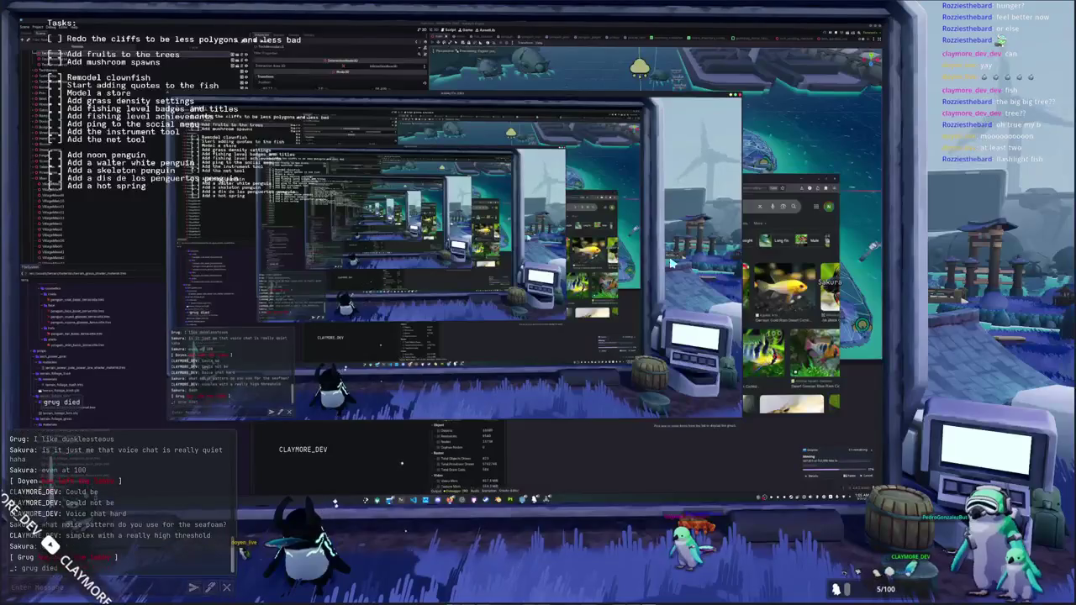
{"action": "type", "text": "w"}
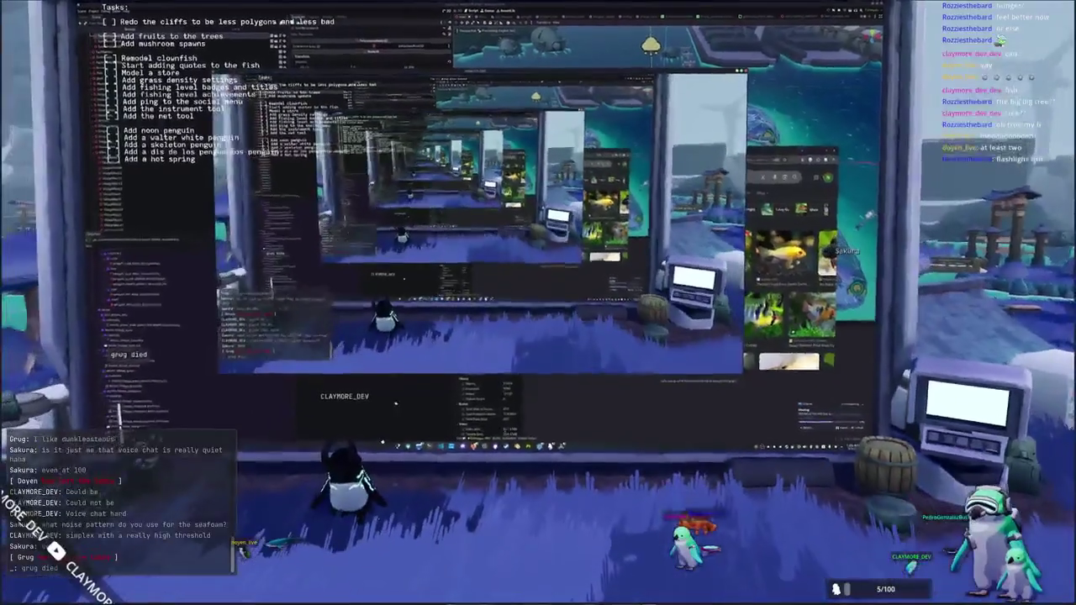
{"action": "type", "text": "w"}
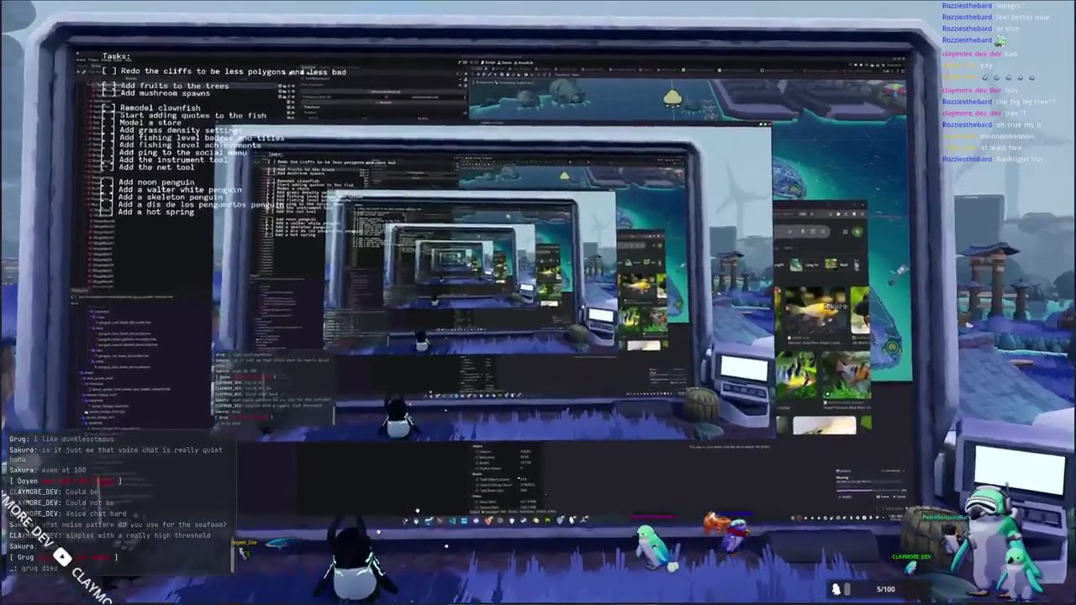